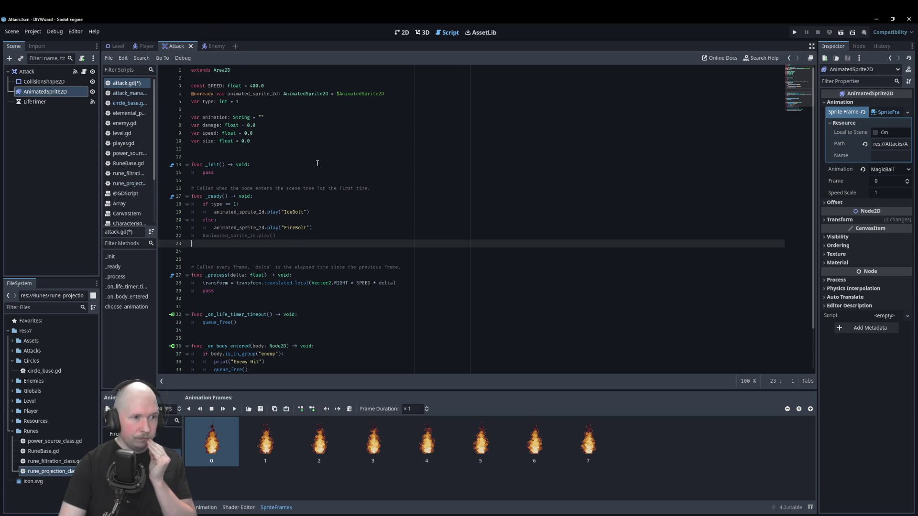
- Scroll the current script and highlight the AnimatedSprite2D type on line 4
scroll(294, 120, down, 2)
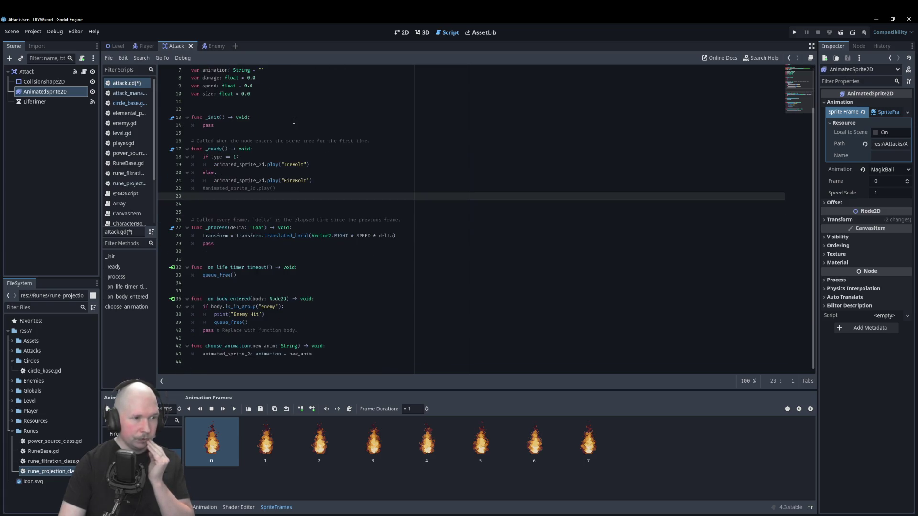
scroll(293, 121, up, 2)
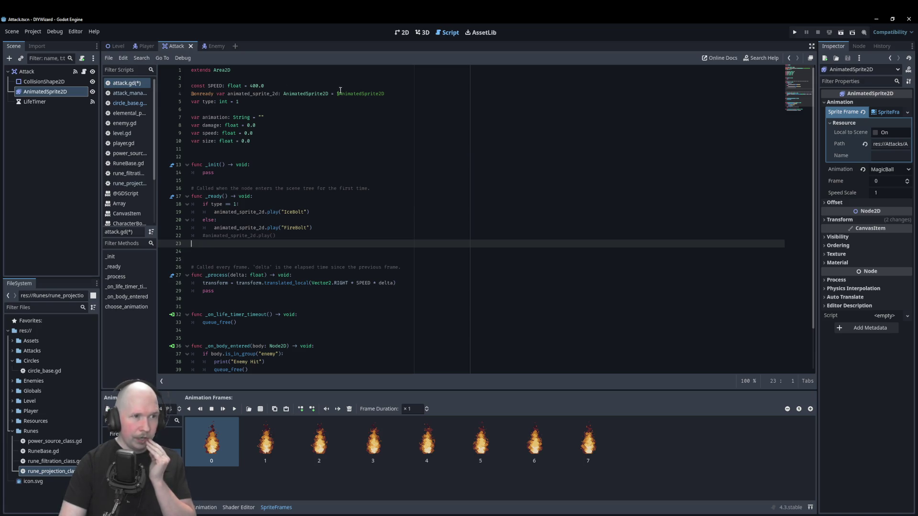
double_click(308, 94)
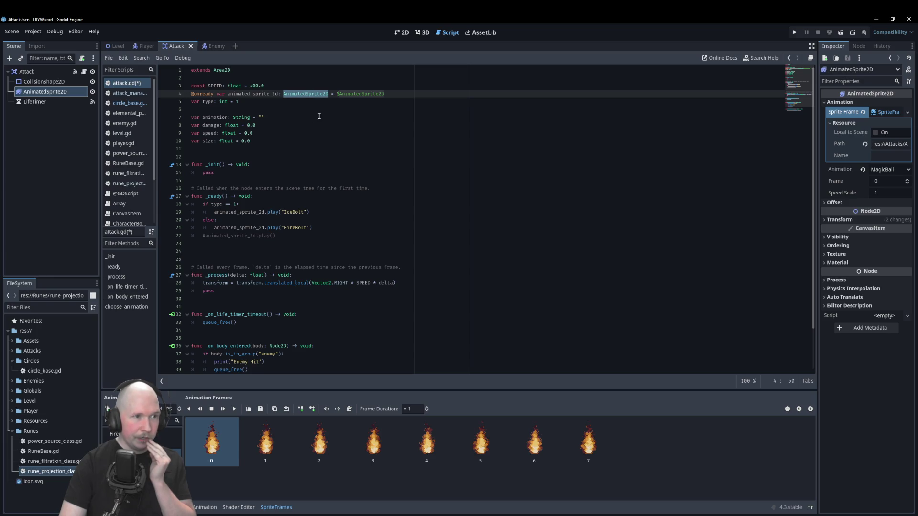
scroll(321, 119, down, 2)
scroll(320, 119, up, 2)
scroll(322, 117, down, 2)
scroll(249, 229, up, 2)
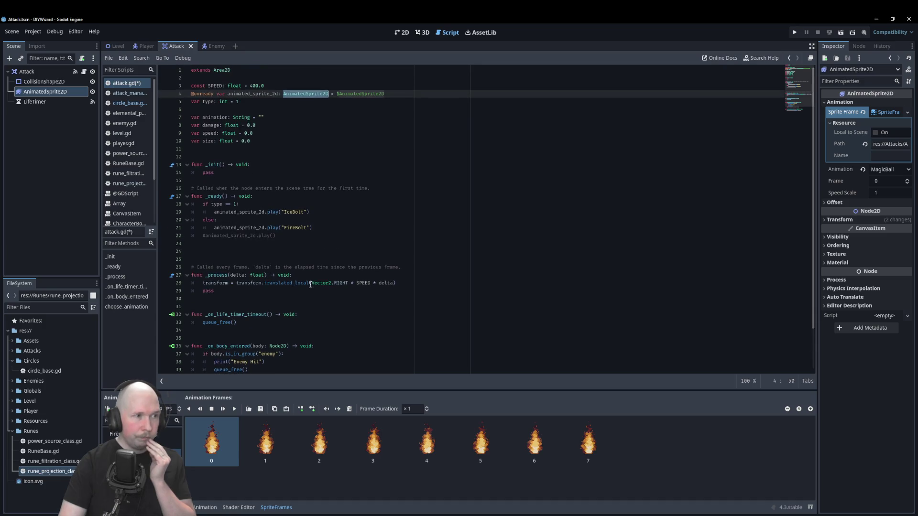
- Open elemental_power_resource via circle_base.gd, highlight its class name and read its fire, air, earth and water values
click(133, 103)
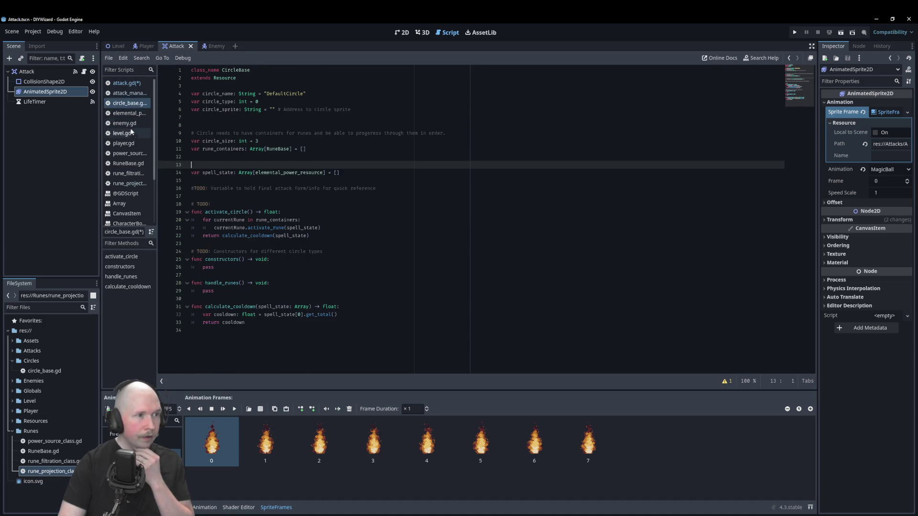
click(135, 114)
double_click(270, 70)
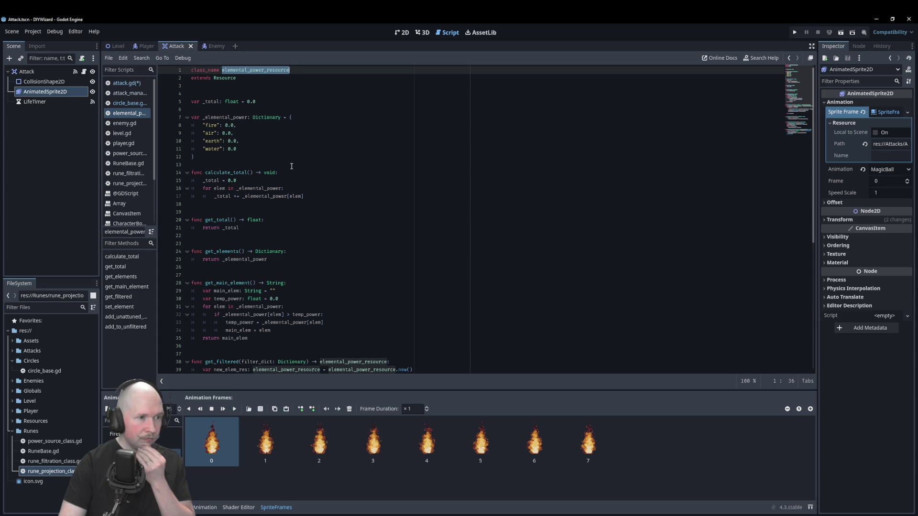
scroll(291, 166, down, 6)
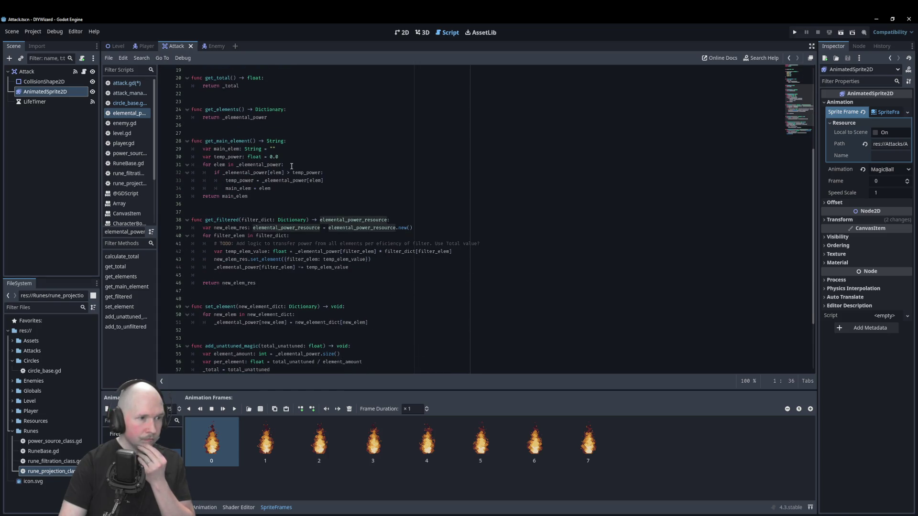
scroll(291, 165, down, 4)
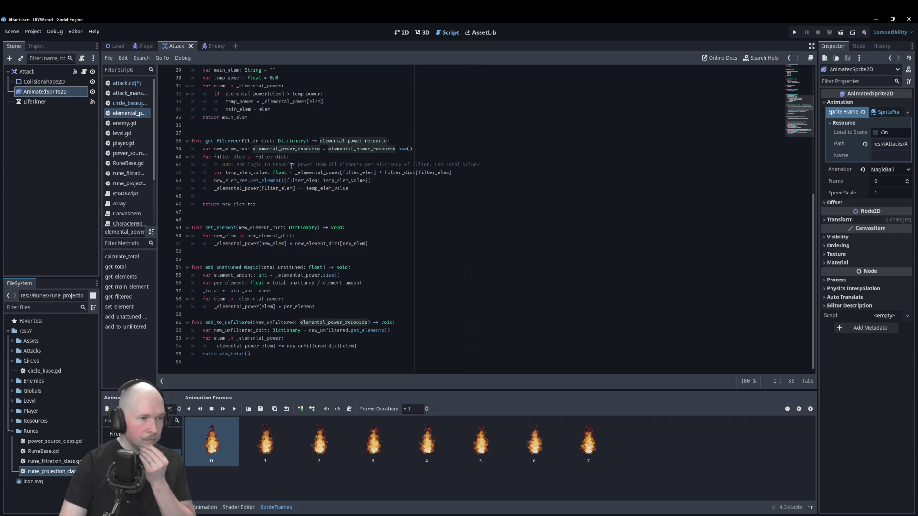
scroll(291, 166, up, 9)
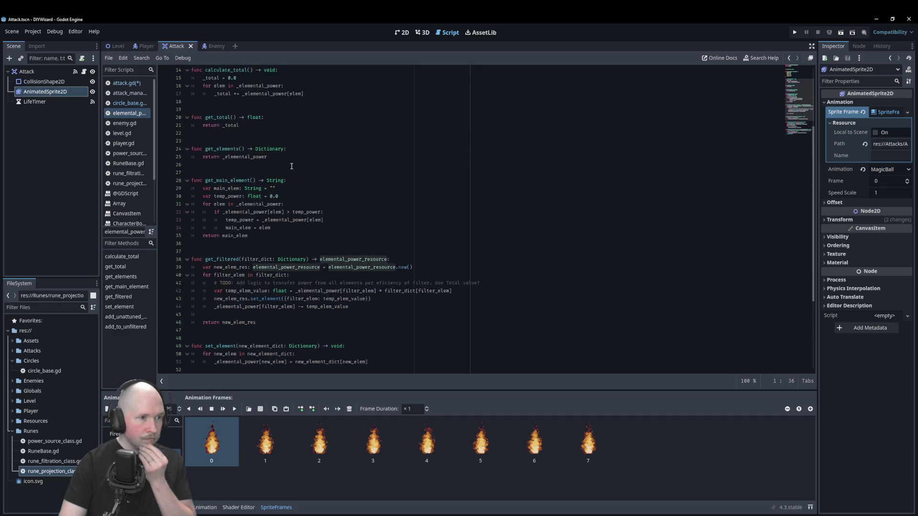
scroll(291, 166, down, 7)
scroll(291, 165, down, 3)
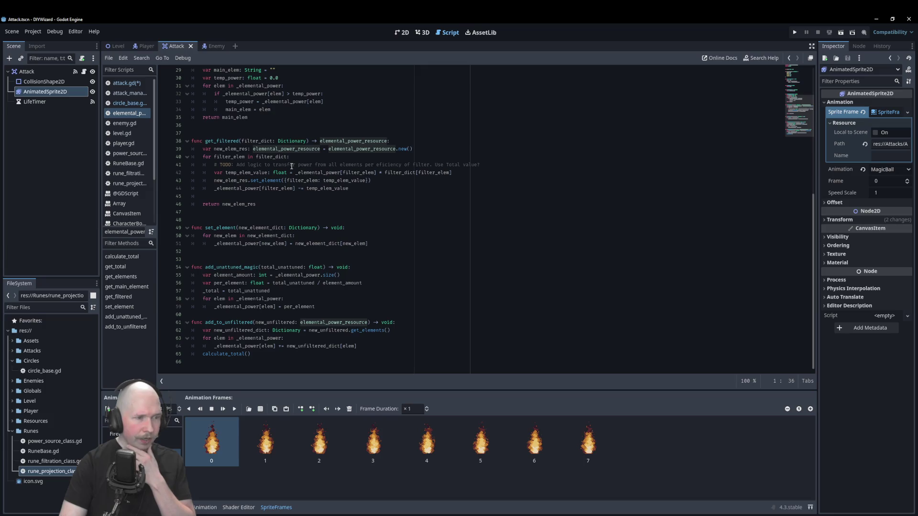
scroll(291, 165, up, 10)
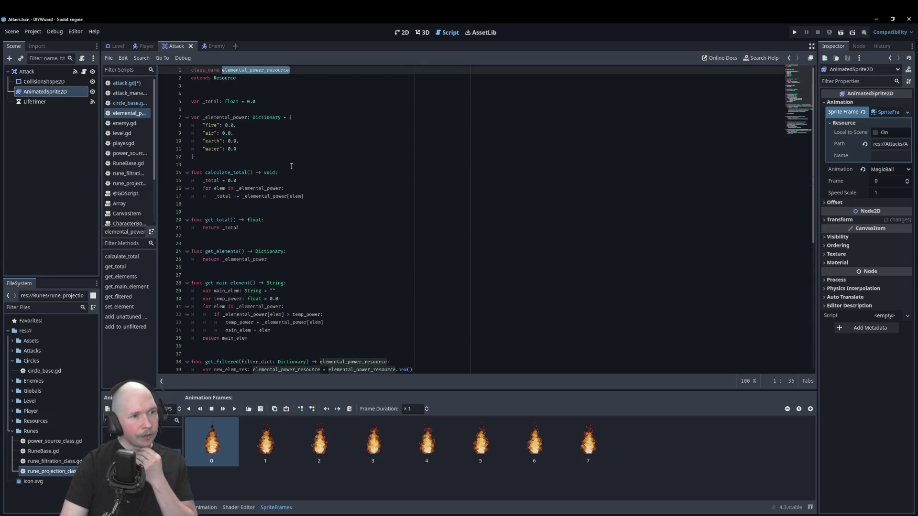
click(240, 148)
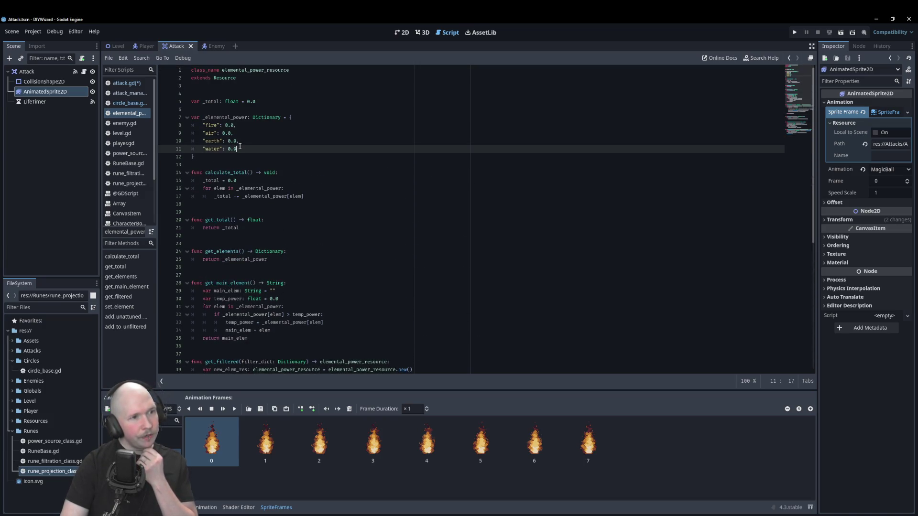
double_click(259, 118)
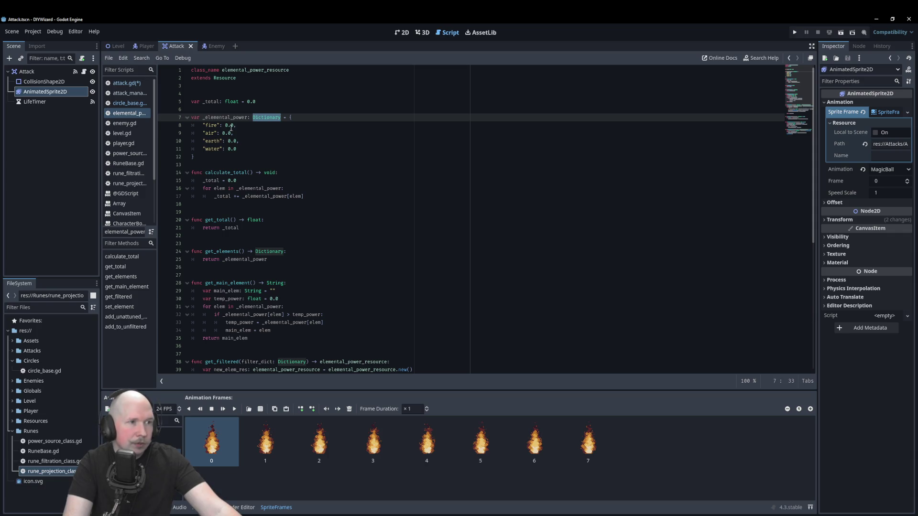
double_click(208, 125)
double_click(210, 133)
double_click(211, 141)
double_click(211, 148)
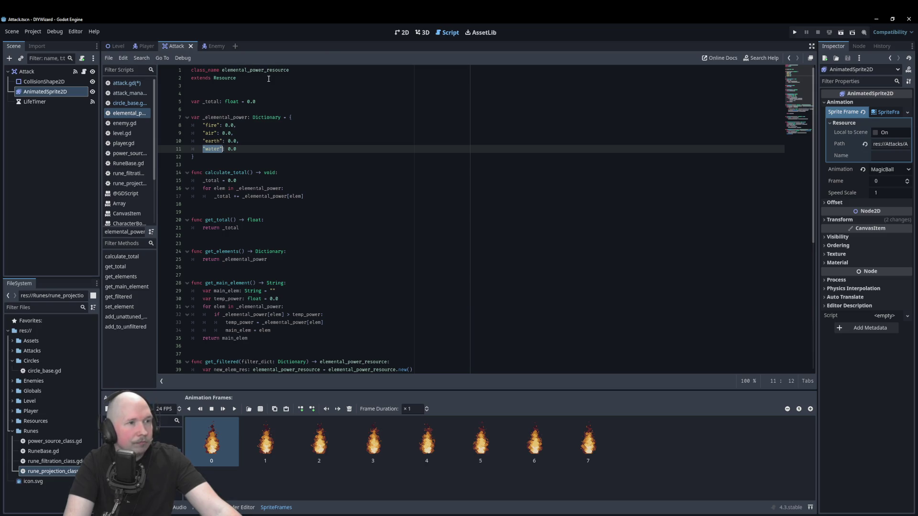
double_click(253, 72)
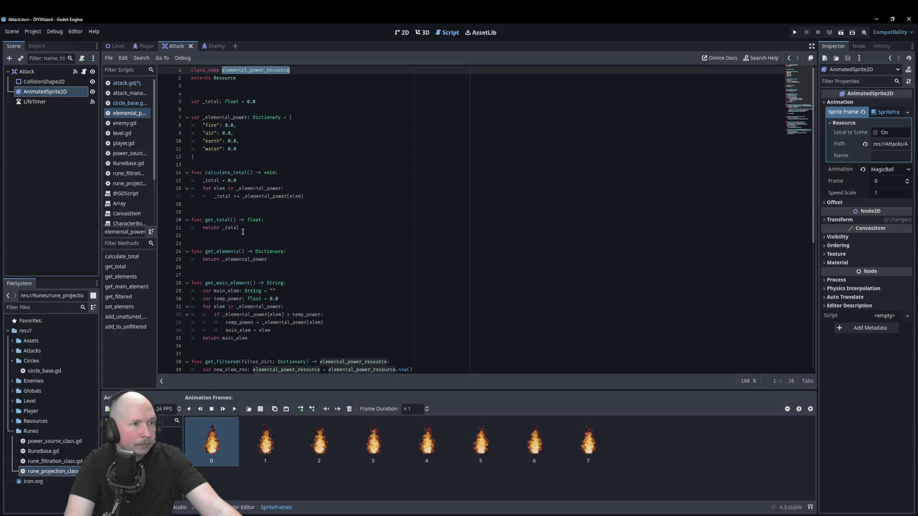
scroll(242, 232, down, 5)
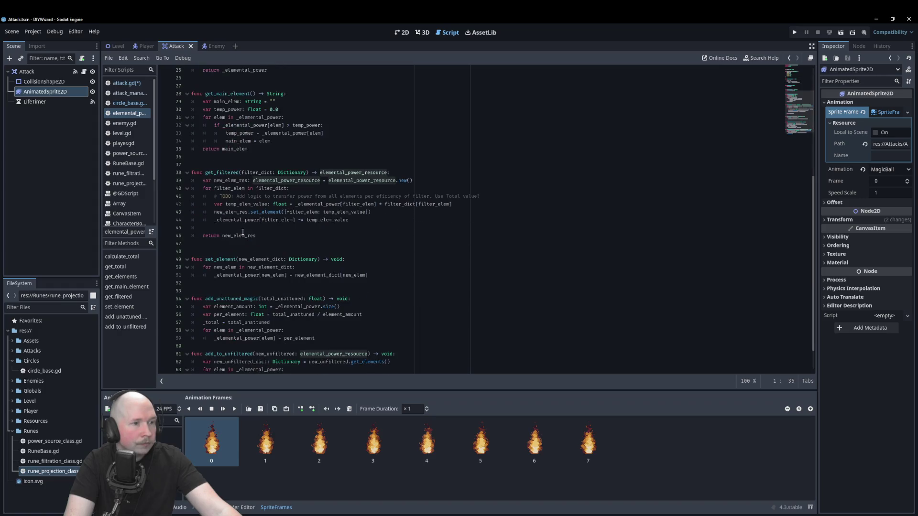
scroll(243, 233, up, 5)
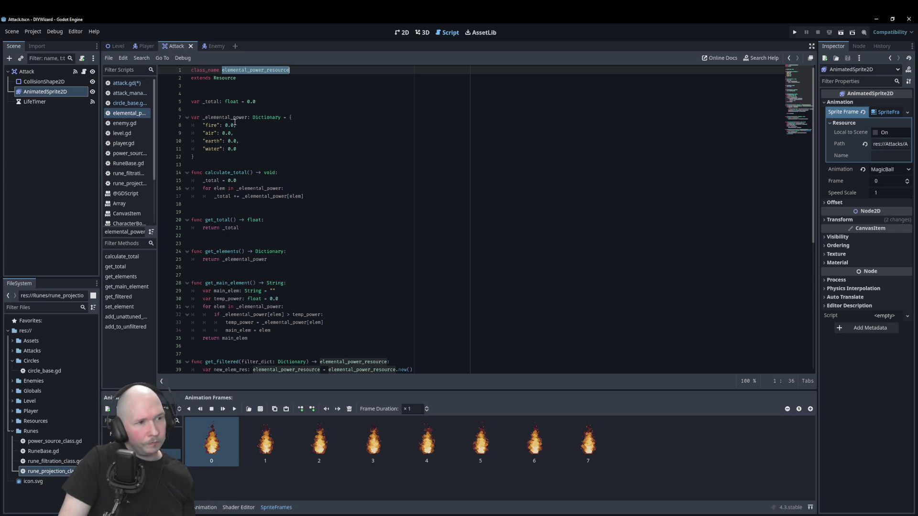
scroll(201, 172, down, 5)
scroll(204, 240, up, 5)
drag(200, 116, 248, 150)
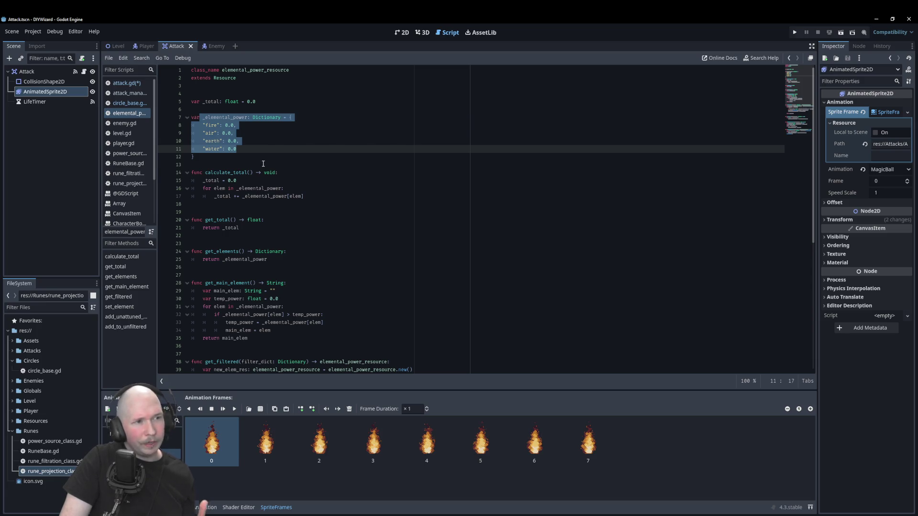
click(129, 103)
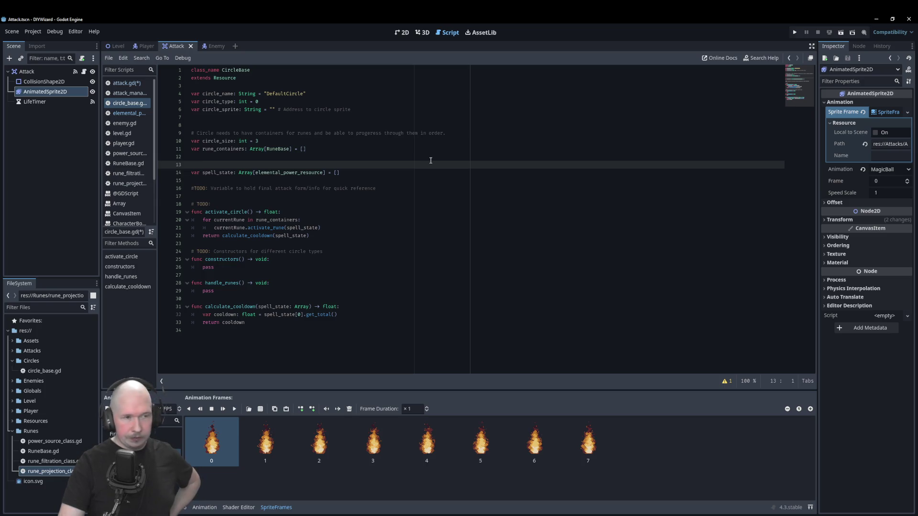
- Compare attack_manager.gd with circle_base.gd, then bring up attack.gd
click(129, 93)
key(Down)
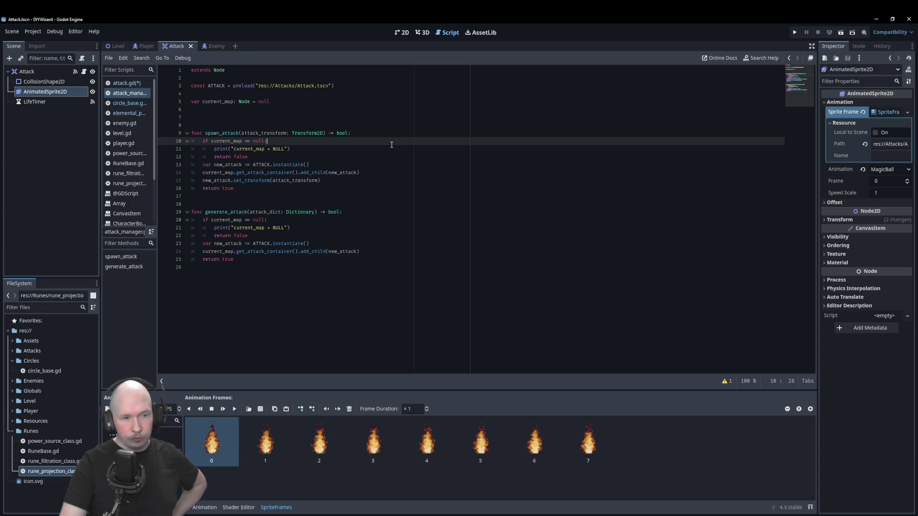
click(129, 103)
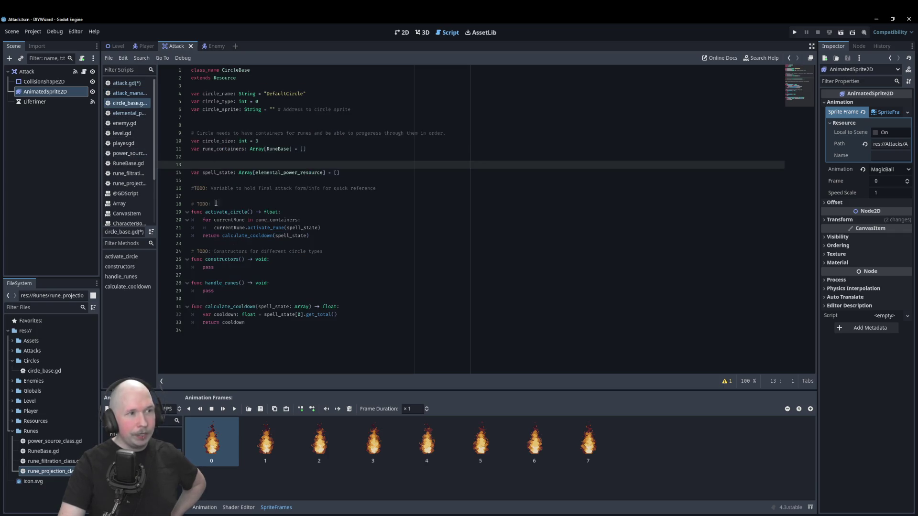
click(129, 94)
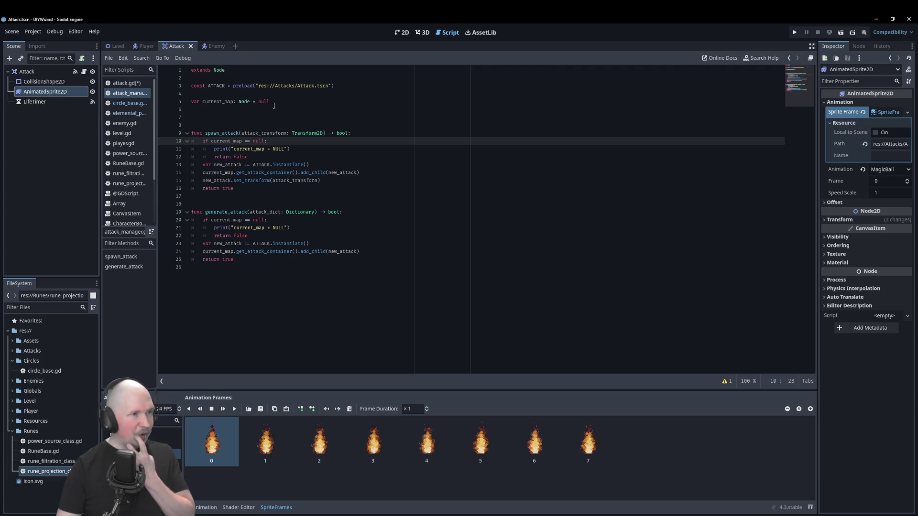
click(125, 82)
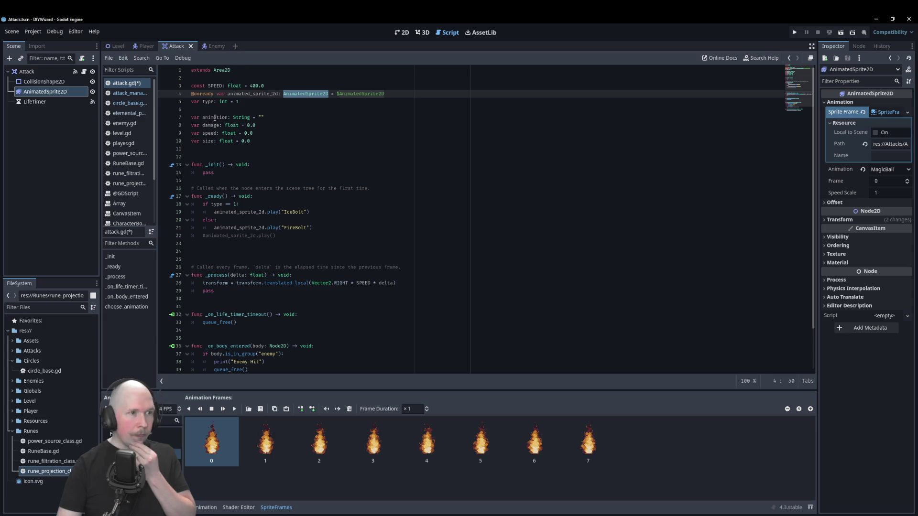
- Replace damage's ': float = 0.0' on line 8 with ': elemental_power_resource' using autocomplete
key(Down)
key(Down)
key(Down)
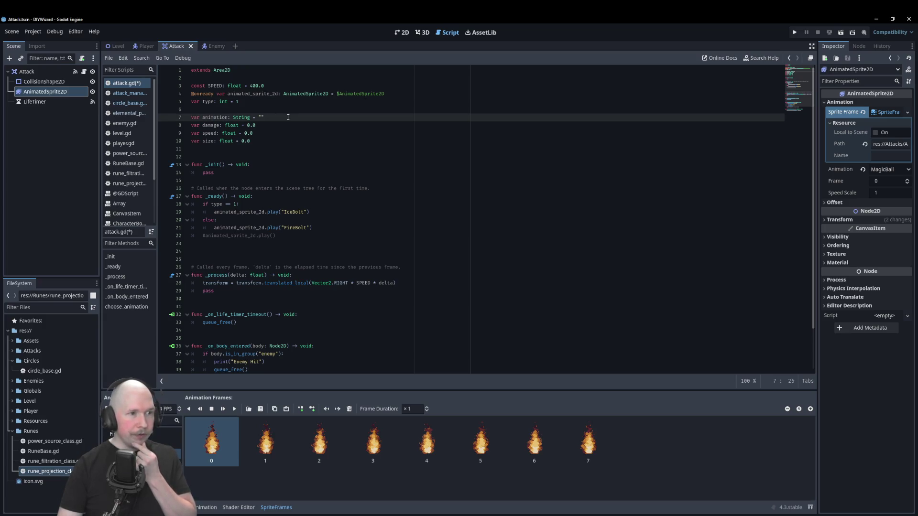
scroll(288, 117, down, 1)
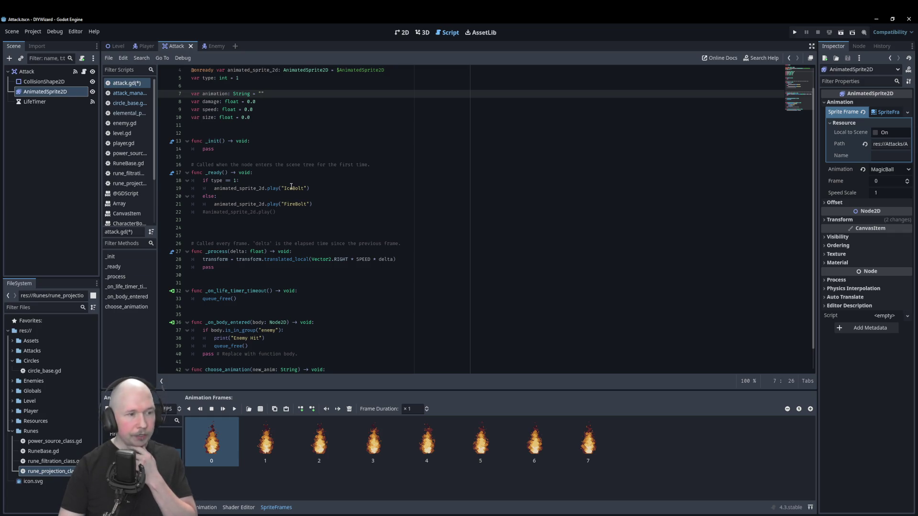
scroll(291, 187, up, 1)
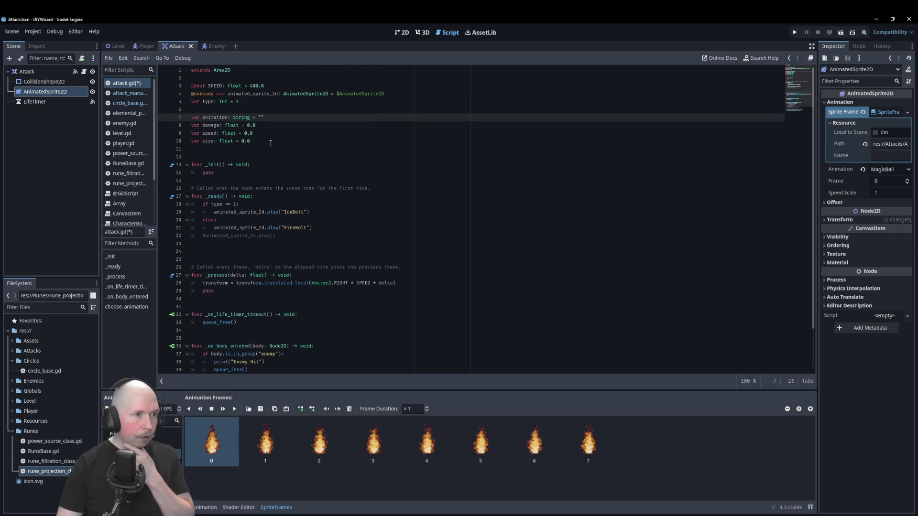
double_click(233, 125)
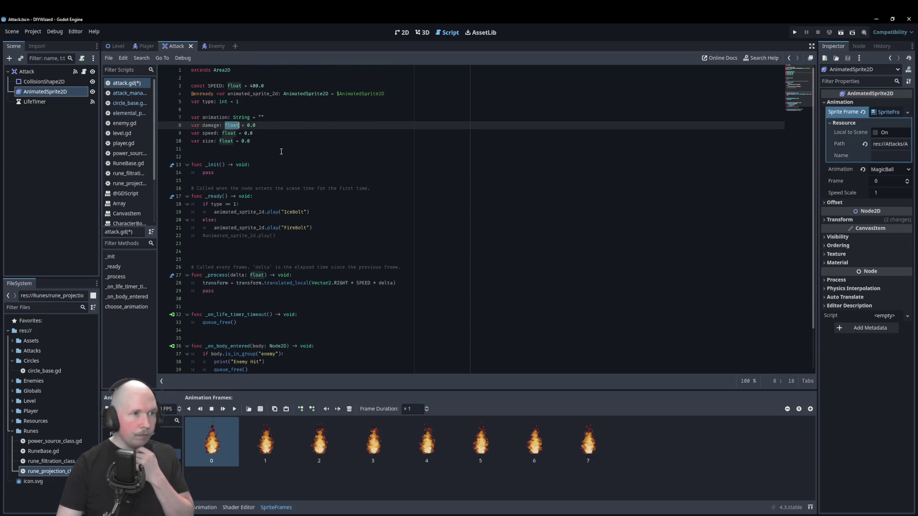
drag(256, 125, 220, 125)
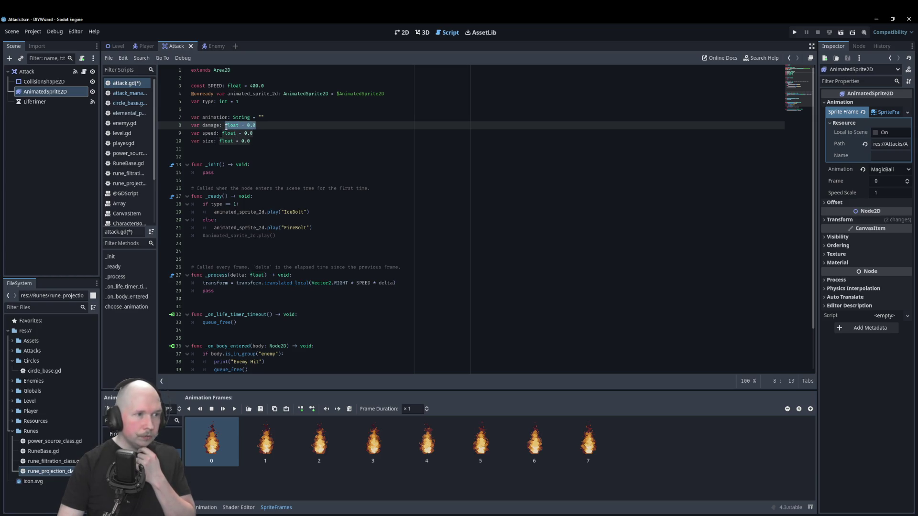
text(: eleme)
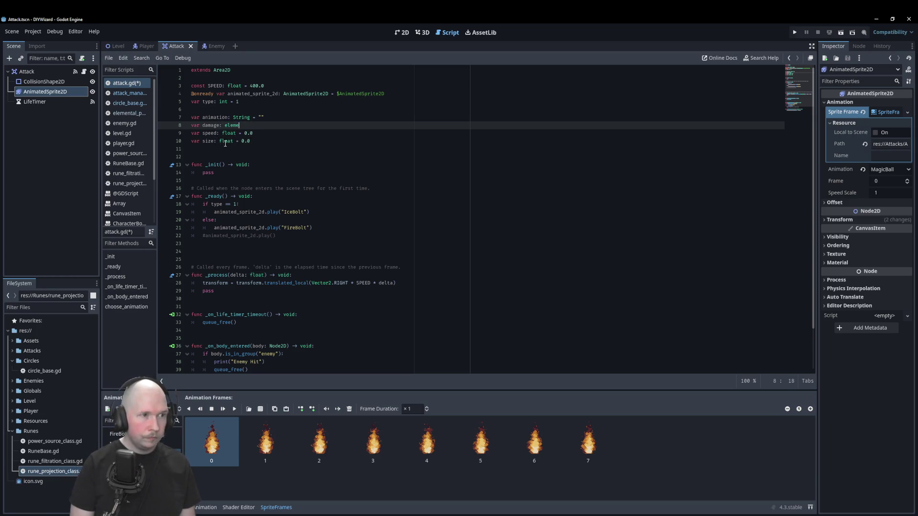
key(Return)
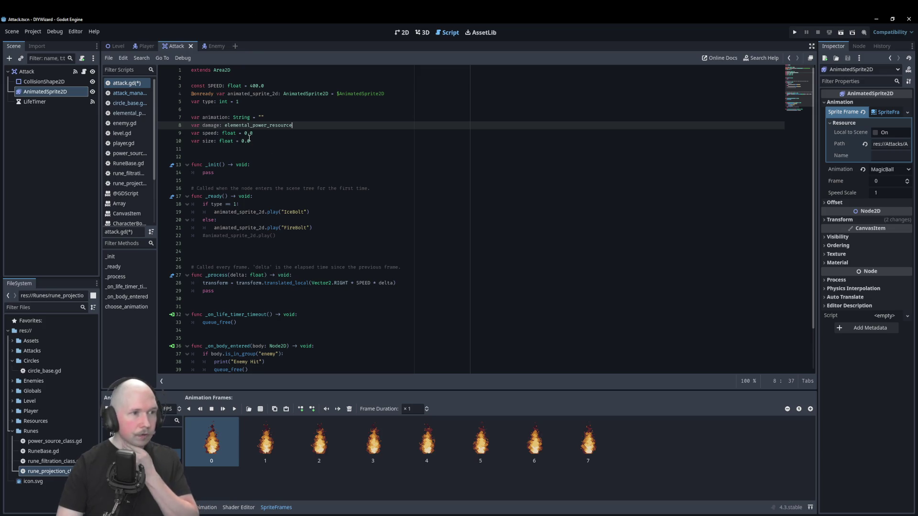
click(222, 166)
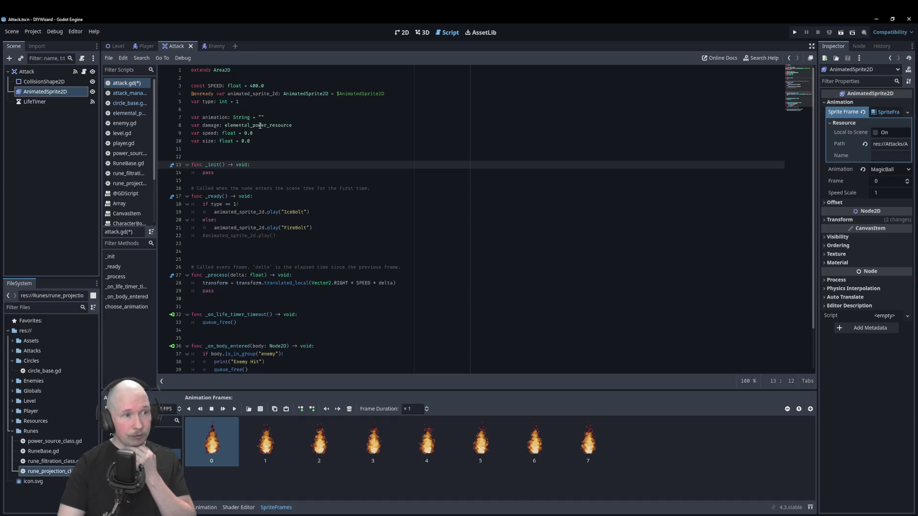
scroll(270, 117, down, 1)
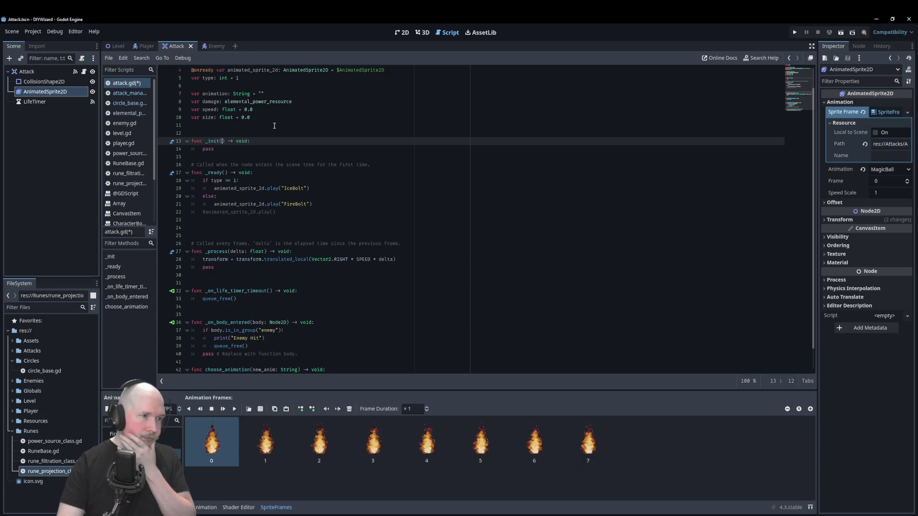
scroll(274, 126, down, 1)
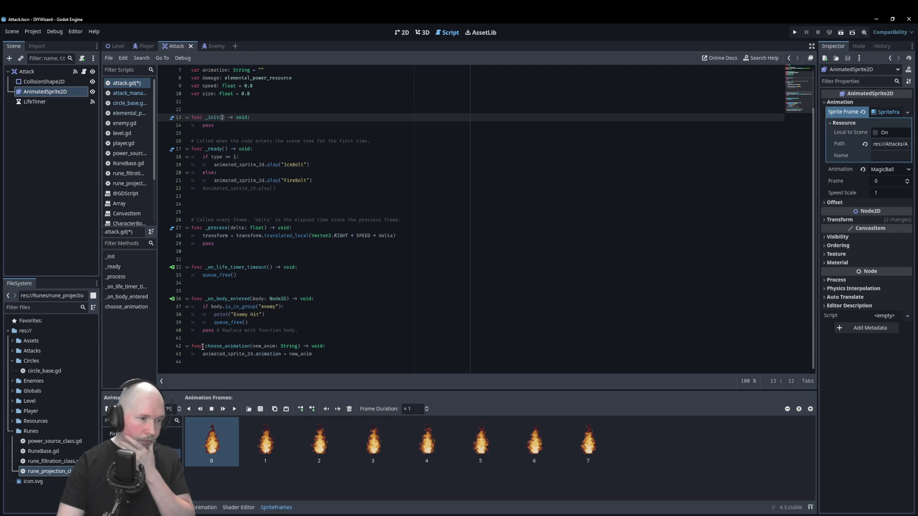
scroll(306, 354, up, 2)
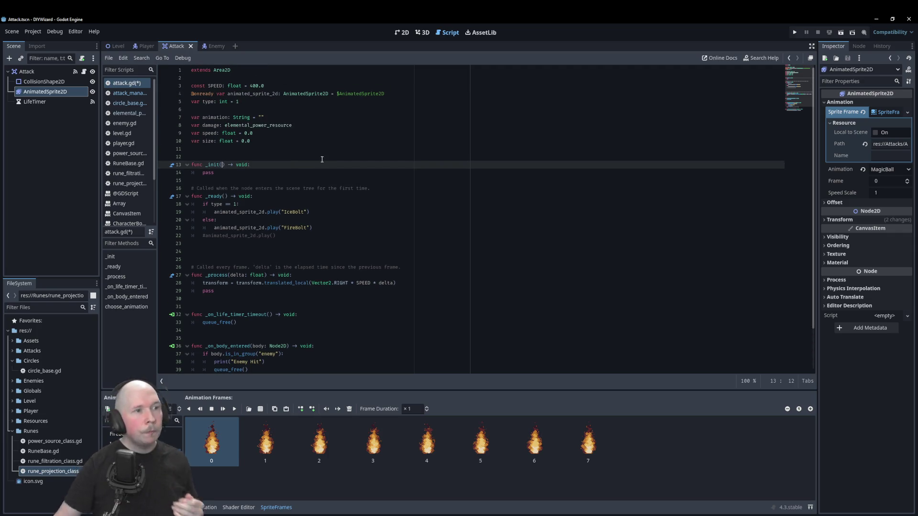